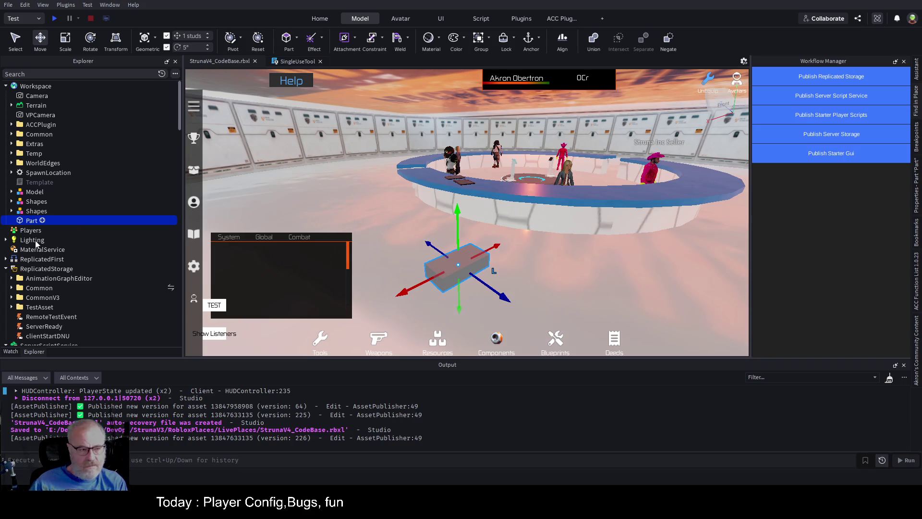
Add an inner Part carrying a Decal, then group the outer Part into a Model
{"action": "key", "text": "ctrl+shift+v"}
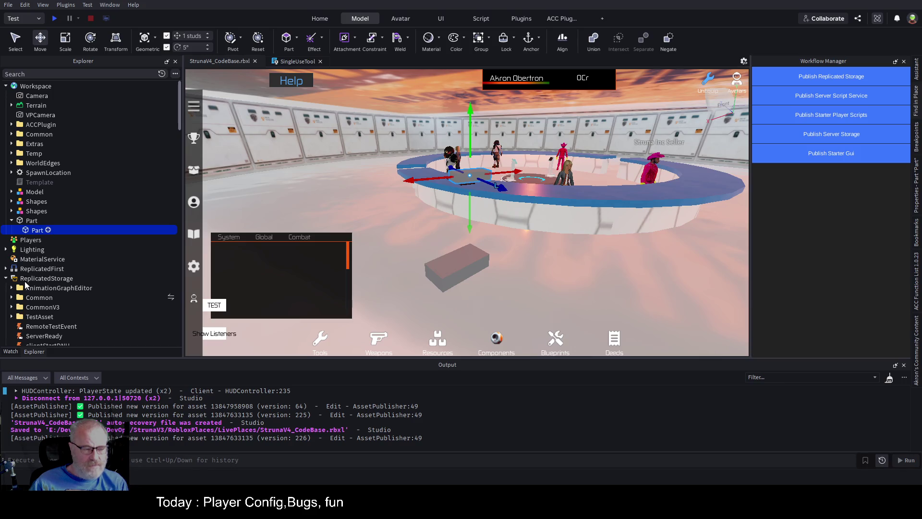
{"action": "key", "text": "ctrl+shift+v"}
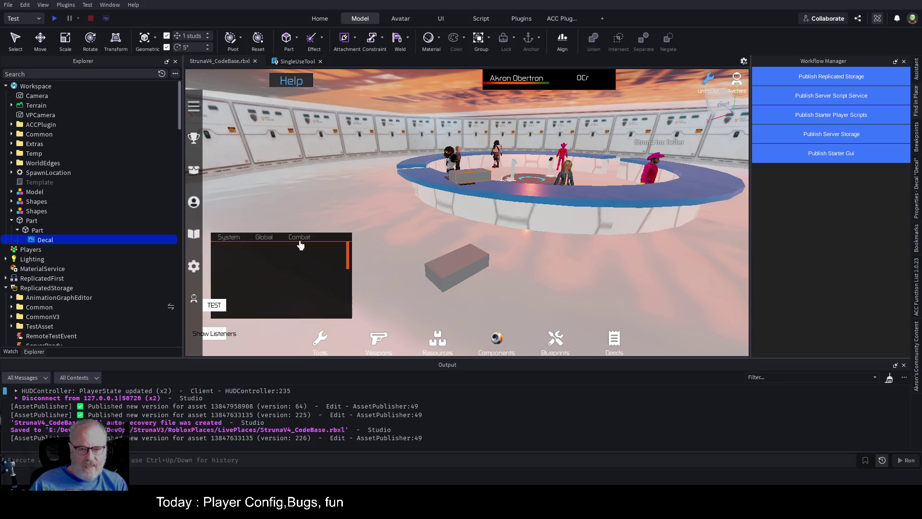
{"action": "left_click", "coordinate": [21, 220]}
{"action": "key", "text": "ctrl+g"}
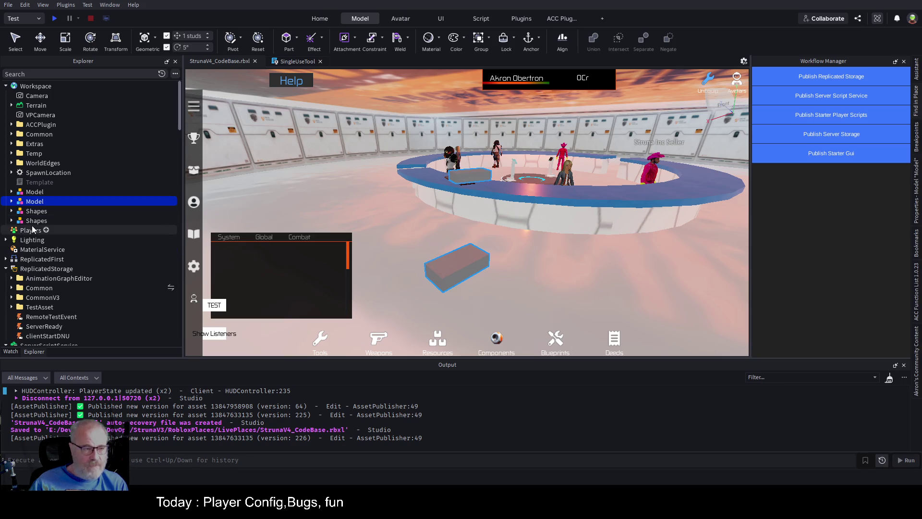
Move the inner Part directly under the Model and show the first Part's 4, 1, 2 properties
{"action": "left_click_drag", "start_coordinate": [38, 222], "coordinate": [34, 202]}
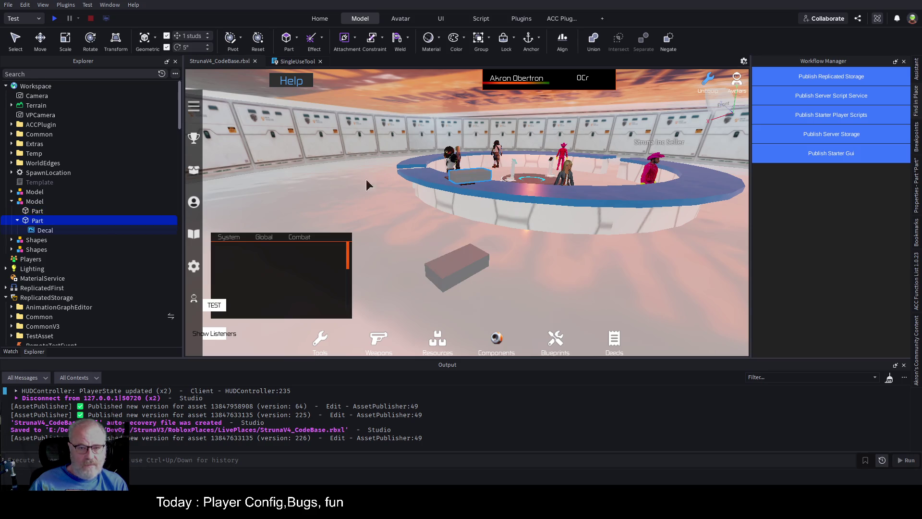
{"action": "left_click", "coordinate": [39, 213]}
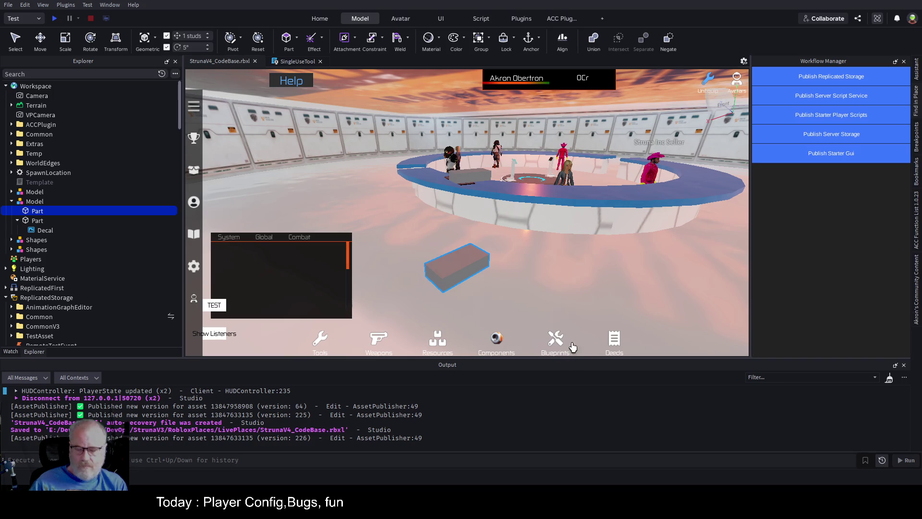
{"action": "left_click_drag", "start_coordinate": [910, 283], "coordinate": [907, 302]}
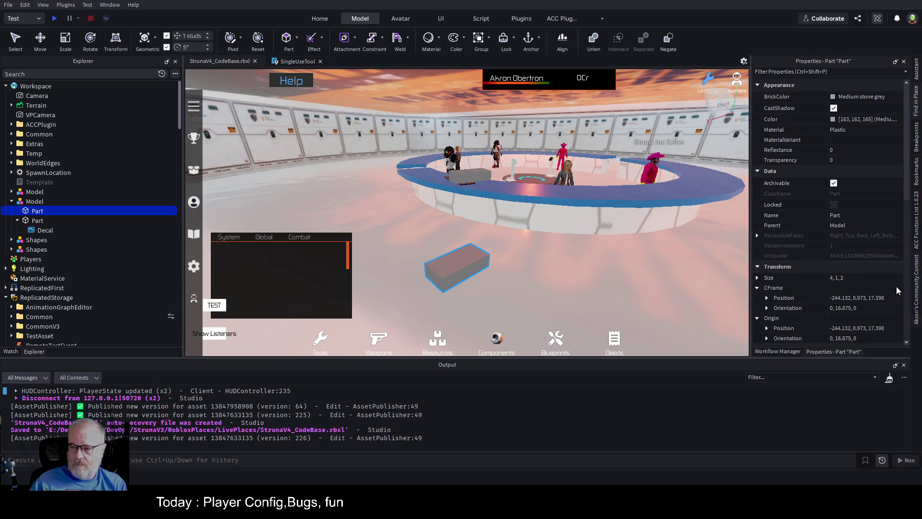
Paste the first Part's position into the Decal Part's Position, dropping it to the floor
{"action": "left_click", "coordinate": [872, 298]}
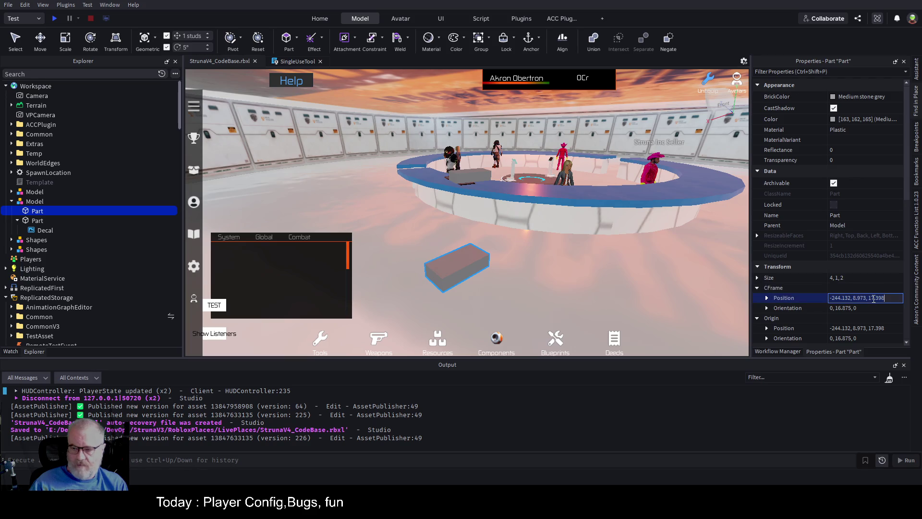
{"action": "left_click", "coordinate": [43, 221]}
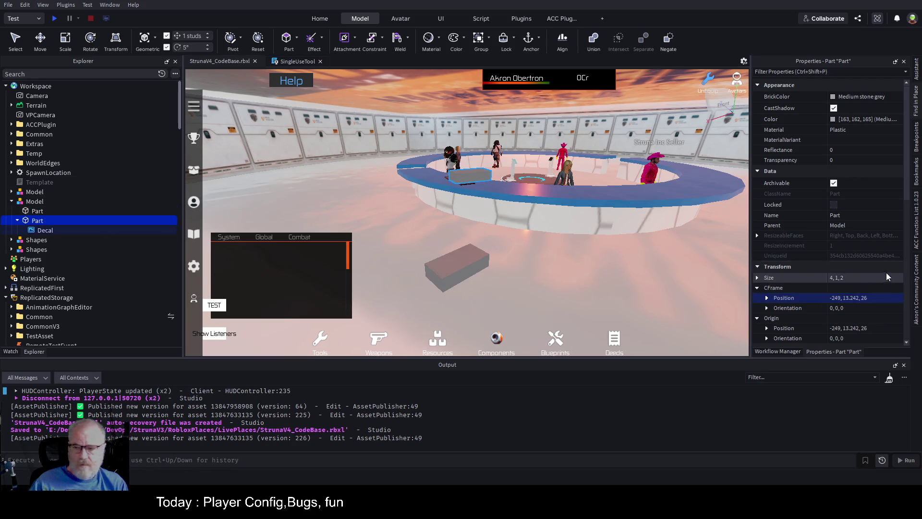
{"action": "left_click", "coordinate": [902, 299]}
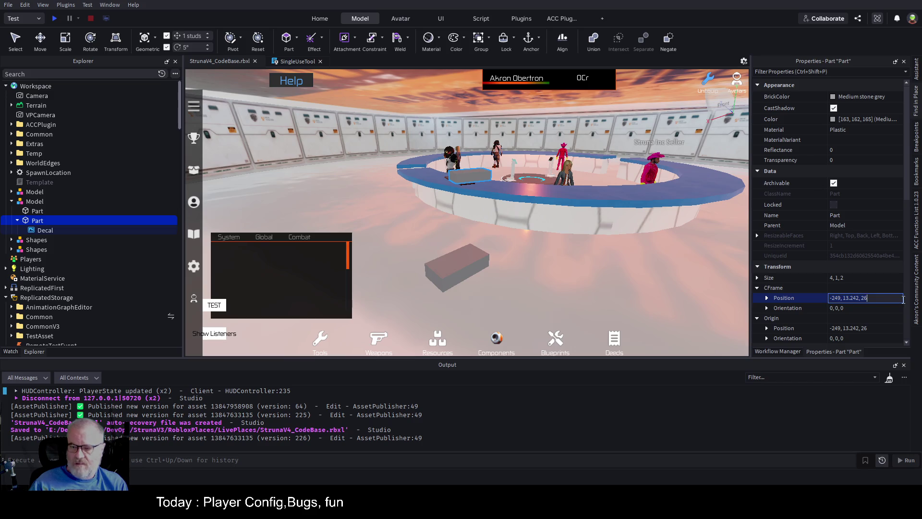
{"action": "type", "text": "-244.132, 8.973, 17.398"}
{"action": "key", "text": "Return"}
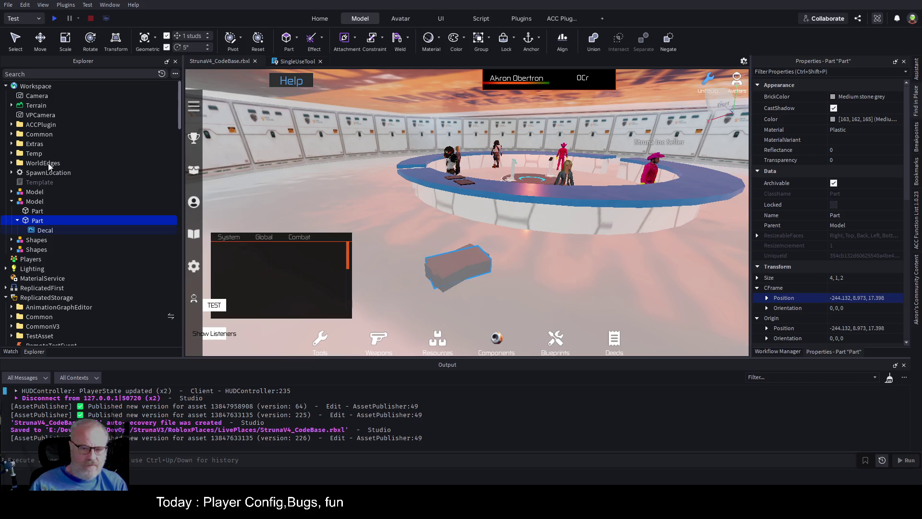
Switch the Decal's Face to Front, then back to Top
{"action": "left_click", "coordinate": [46, 231]}
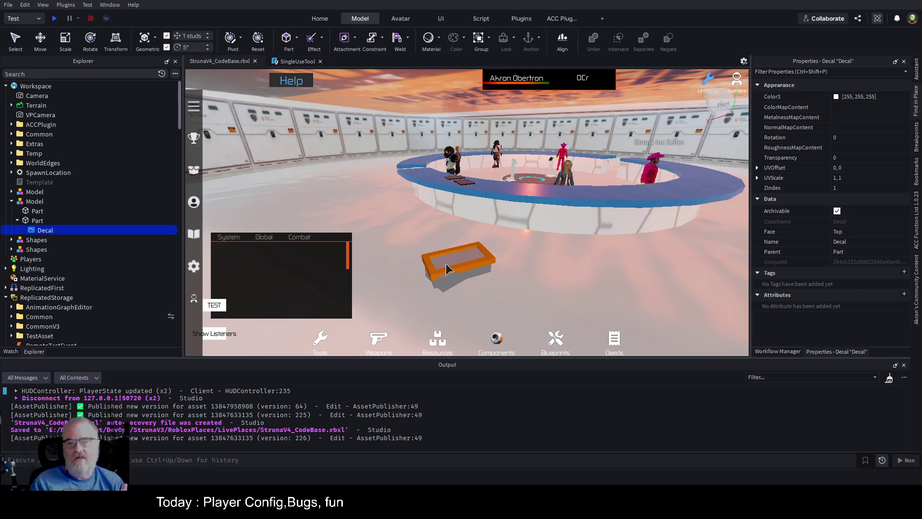
{"action": "left_click", "coordinate": [447, 270]}
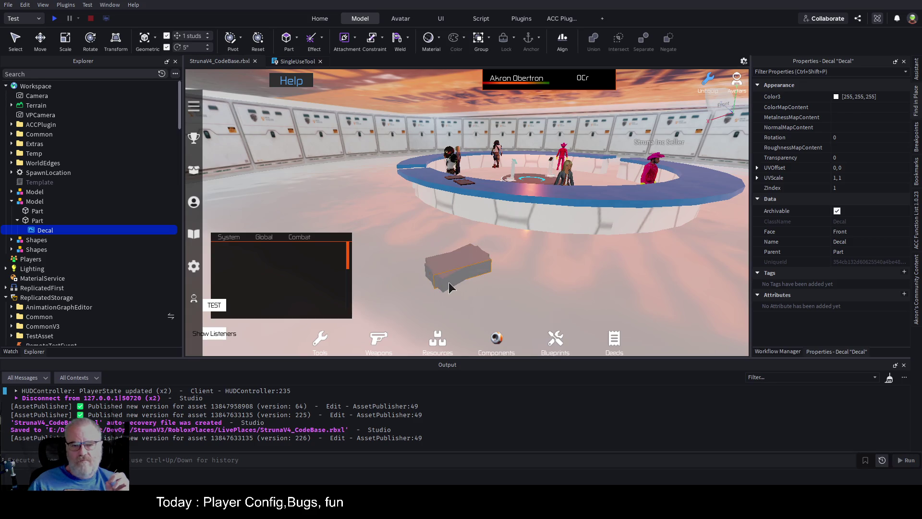
{"action": "left_click", "coordinate": [439, 271]}
Scale the Decal Part into a flat 7.731 × 0.001 × 5.165 sheet
{"action": "left_click", "coordinate": [37, 212]}
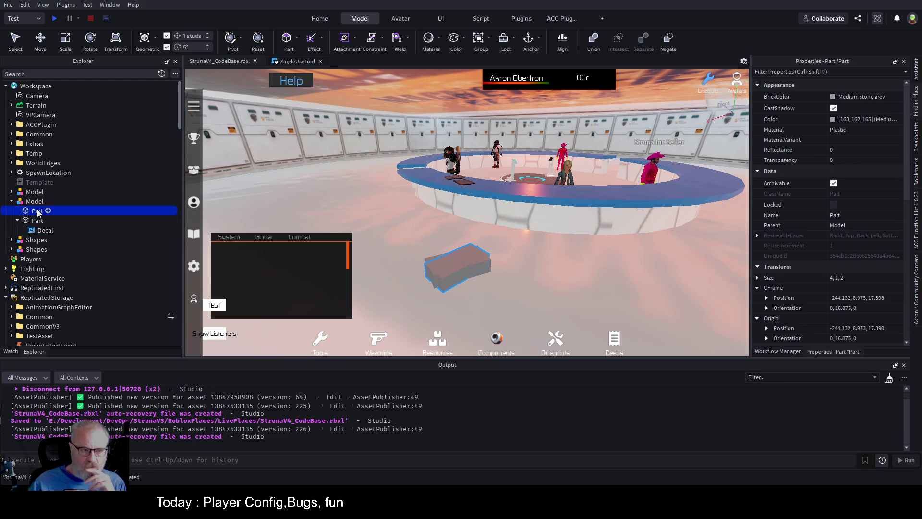
{"action": "left_click", "coordinate": [37, 221]}
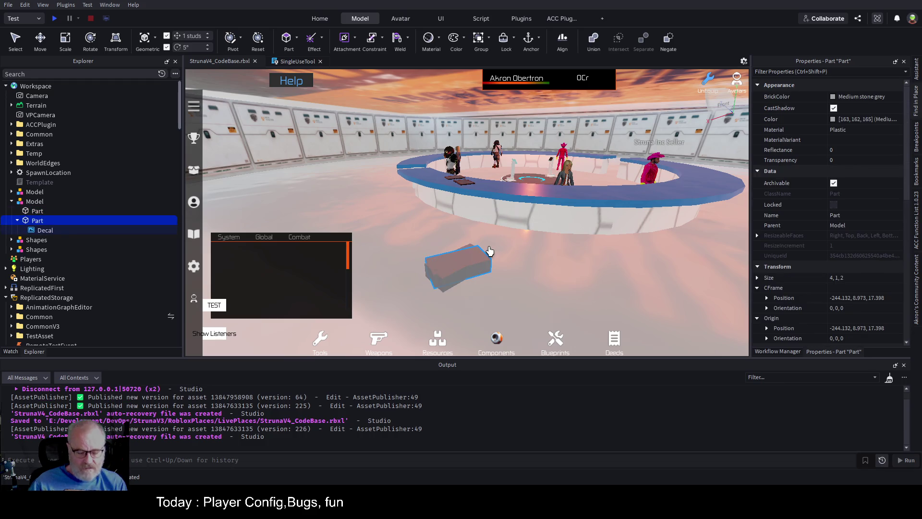
{"action": "key", "text": "ctrl+4"}
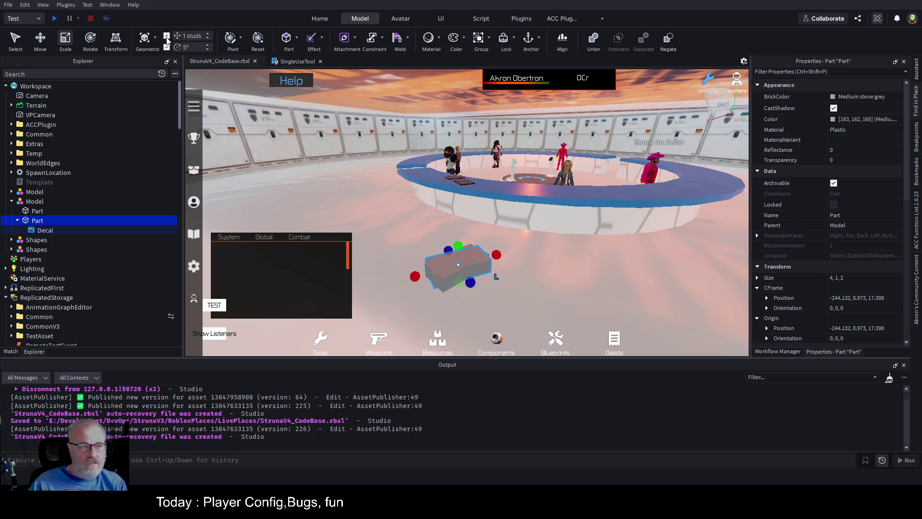
{"action": "mouse_move", "coordinate": [458, 246]}
{"action": "left_mouse_down"}
{"action": "mouse_move", "coordinate": [456, 260]}
{"action": "mouse_move", "coordinate": [518, 252]}
{"action": "left_mouse_up"}
{"action": "left_click_drag", "start_coordinate": [415, 282], "coordinate": [392, 294]}
{"action": "left_click_drag", "start_coordinate": [475, 287], "coordinate": [483, 301]}
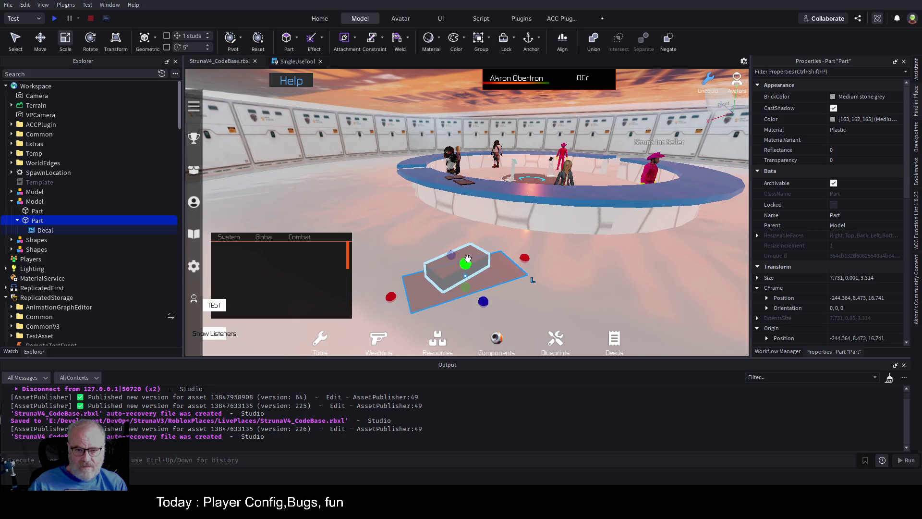
{"action": "left_click_drag", "start_coordinate": [452, 255], "coordinate": [437, 233]}
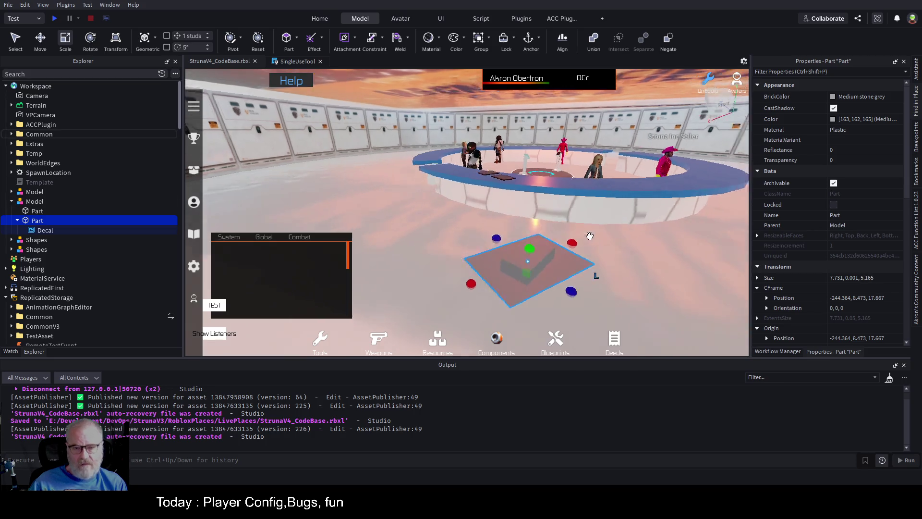
{"action": "key", "text": "Right"}
{"action": "key", "text": "Right"}
{"action": "key", "text": "Right"}
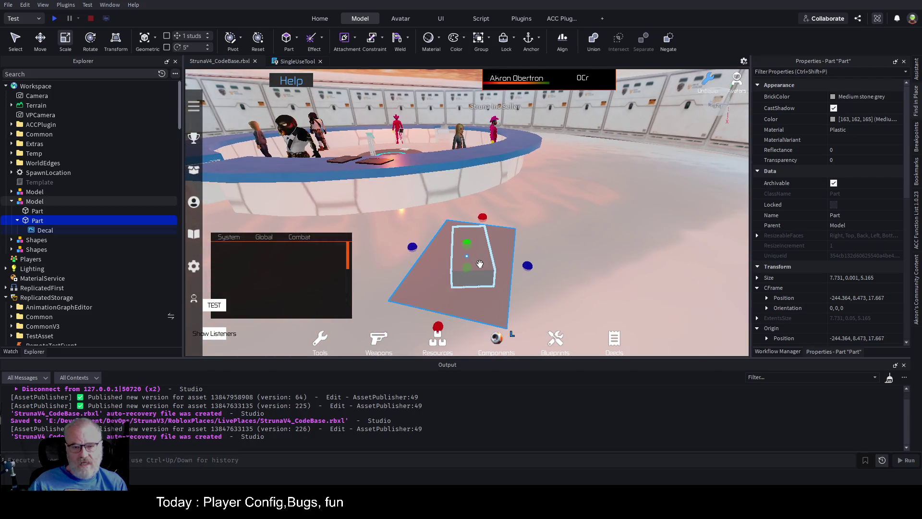
Narrow the plain block on the plate to 4, 1, 0.739
{"action": "left_click", "coordinate": [480, 264]}
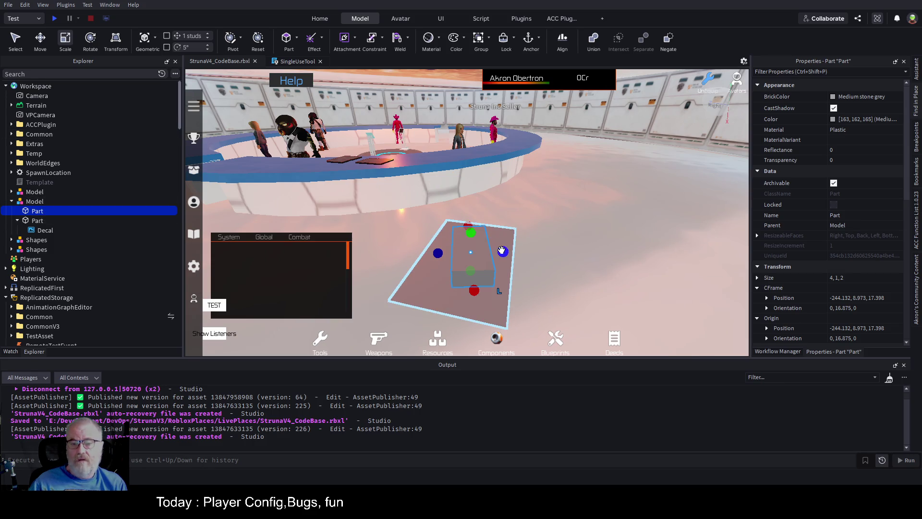
{"action": "left_click_drag", "start_coordinate": [502, 250], "coordinate": [480, 252]}
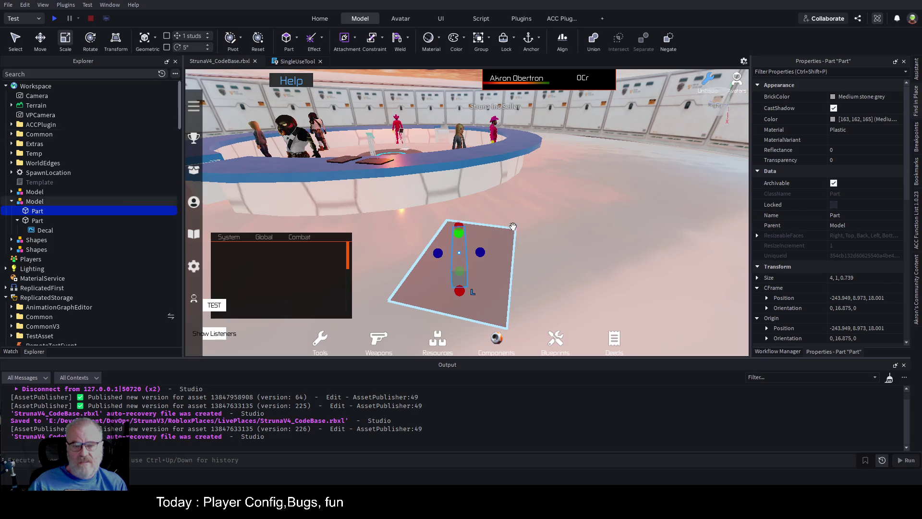
{"action": "left_click_drag", "start_coordinate": [513, 226], "coordinate": [648, 241]}
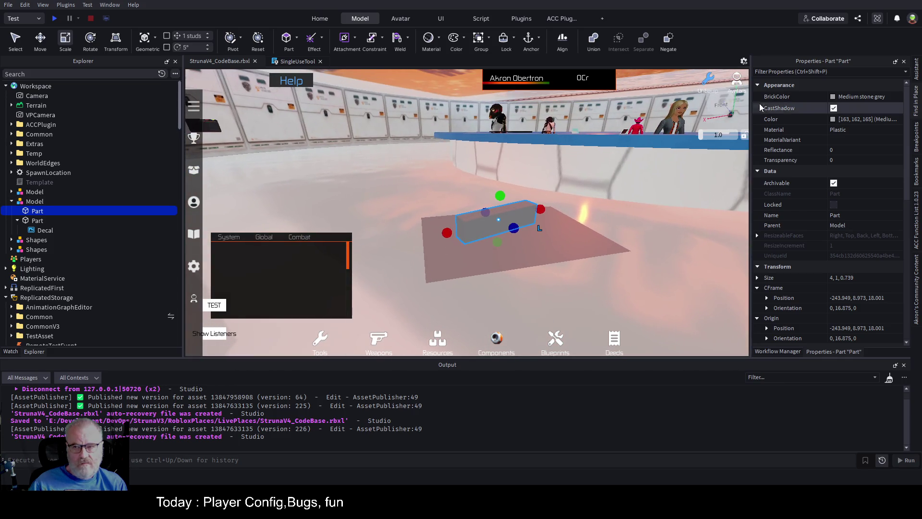
Colour the block green (85, 255, 127) and raise its height to about 1.388
{"action": "left_click", "coordinate": [798, 119]}
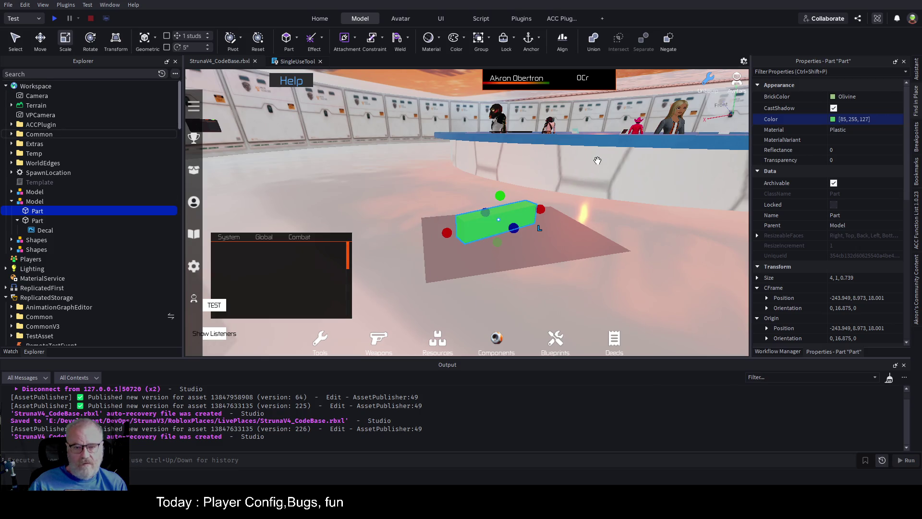
{"action": "left_click_drag", "start_coordinate": [526, 322], "coordinate": [597, 160]}
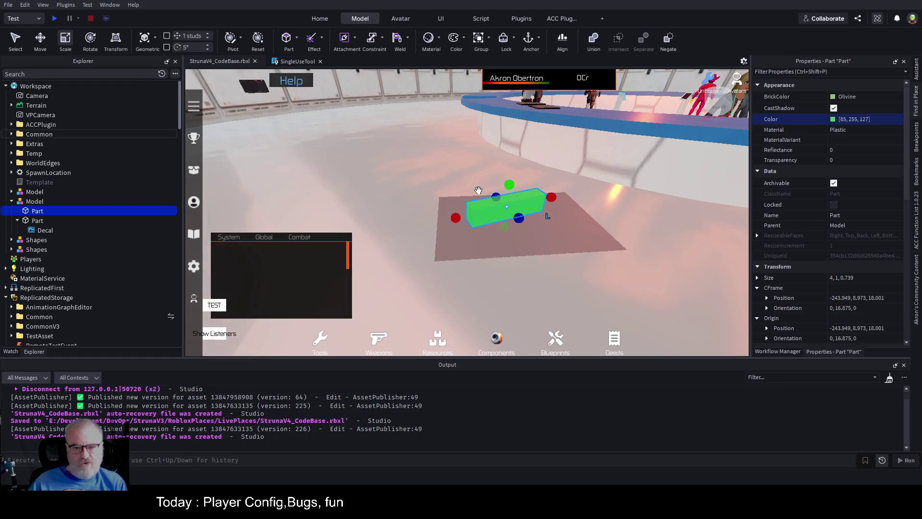
{"action": "mouse_move", "coordinate": [509, 184]}
{"action": "left_mouse_down"}
{"action": "mouse_move", "coordinate": [512, 150]}
{"action": "mouse_move", "coordinate": [510, 178]}
{"action": "left_mouse_up"}
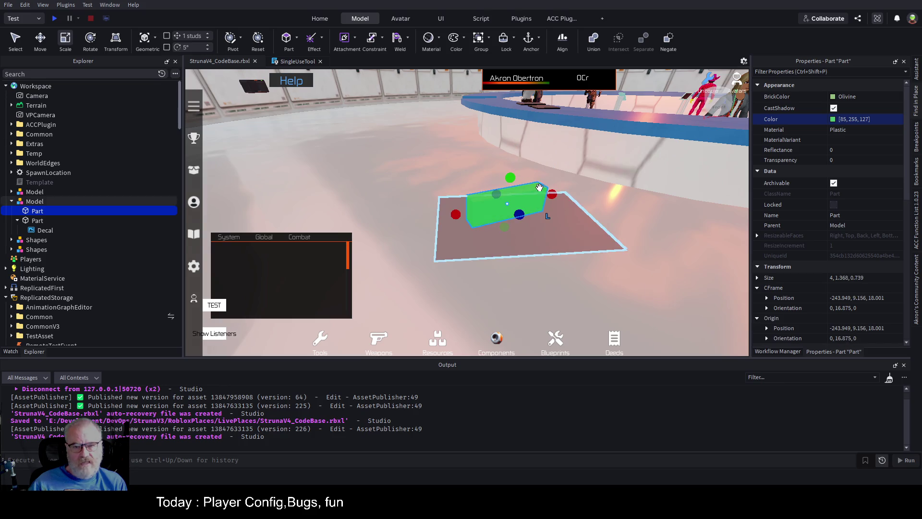
Nudge the green block up and slide it across the decal plate
{"action": "key", "text": "ctrl+2"}
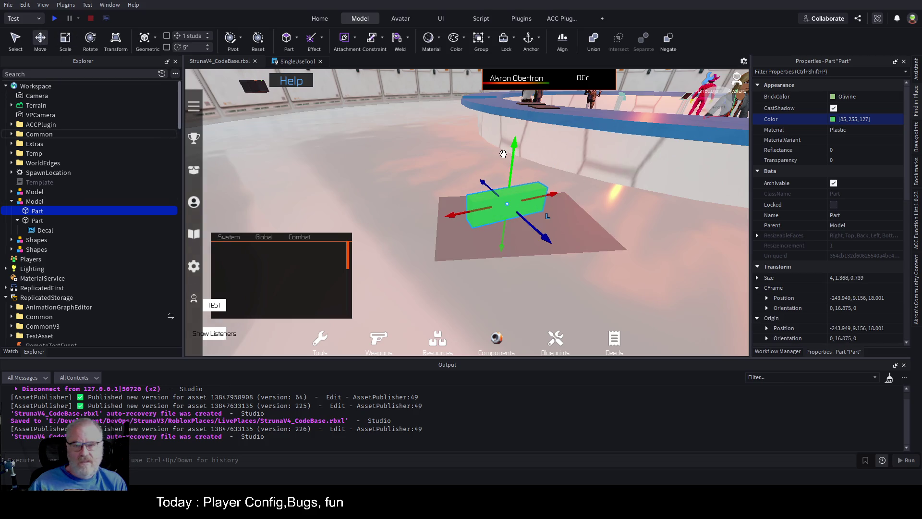
{"action": "mouse_move", "coordinate": [514, 143]}
{"action": "left_mouse_down"}
{"action": "mouse_move", "coordinate": [513, 165]}
{"action": "mouse_move", "coordinate": [514, 144]}
{"action": "left_mouse_up"}
{"action": "left_click_drag", "start_coordinate": [530, 226], "coordinate": [538, 235]}
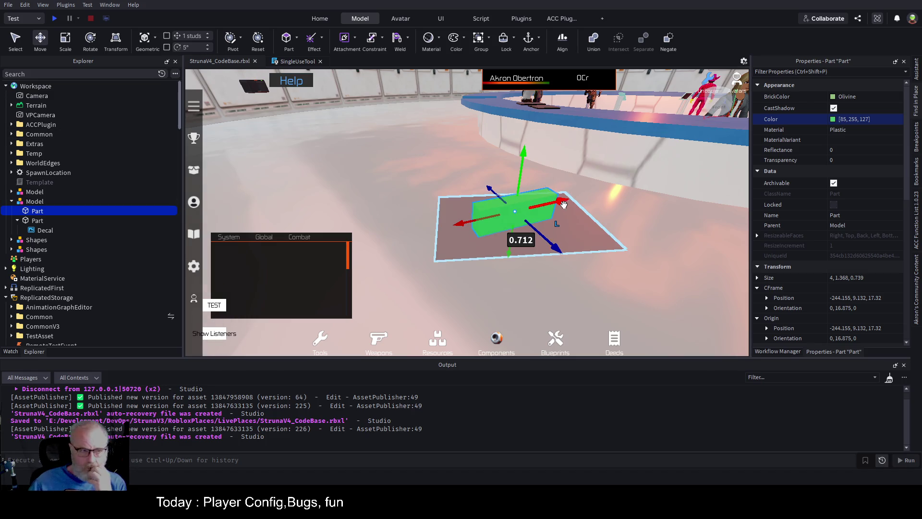
Rotate the green block around Y to orientation 0, -2.49, 0, then select the test Model
{"action": "left_click", "coordinate": [91, 41]}
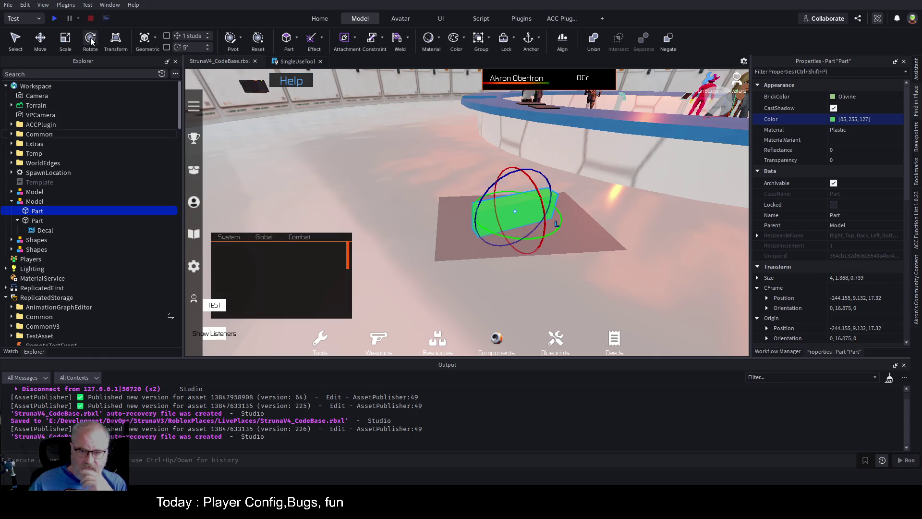
{"action": "mouse_move", "coordinate": [552, 235]}
{"action": "left_mouse_down"}
{"action": "mouse_move", "coordinate": [514, 245]}
{"action": "mouse_move", "coordinate": [534, 230]}
{"action": "left_mouse_up"}
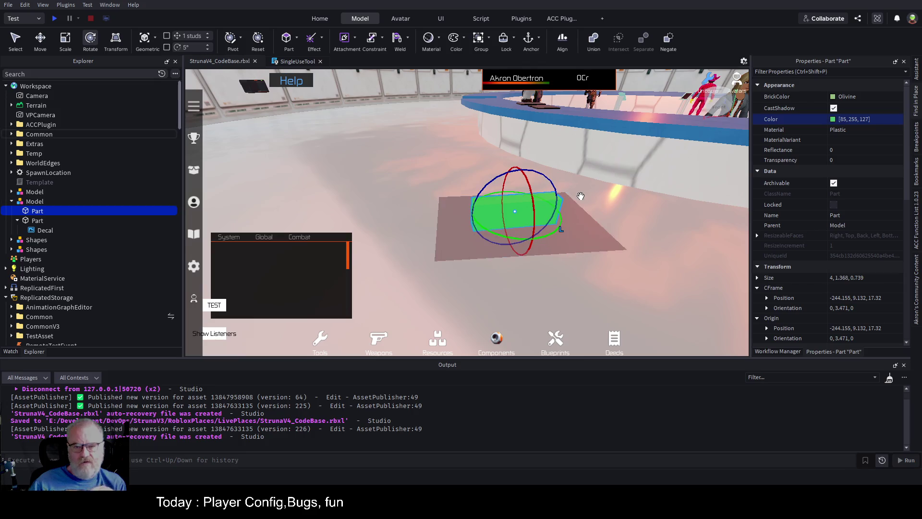
{"action": "mouse_move", "coordinate": [554, 235]}
{"action": "left_mouse_down"}
{"action": "mouse_move", "coordinate": [537, 204]}
{"action": "mouse_move", "coordinate": [453, 202]}
{"action": "mouse_move", "coordinate": [538, 236]}
{"action": "mouse_move", "coordinate": [553, 230]}
{"action": "mouse_move", "coordinate": [471, 258]}
{"action": "left_mouse_up"}
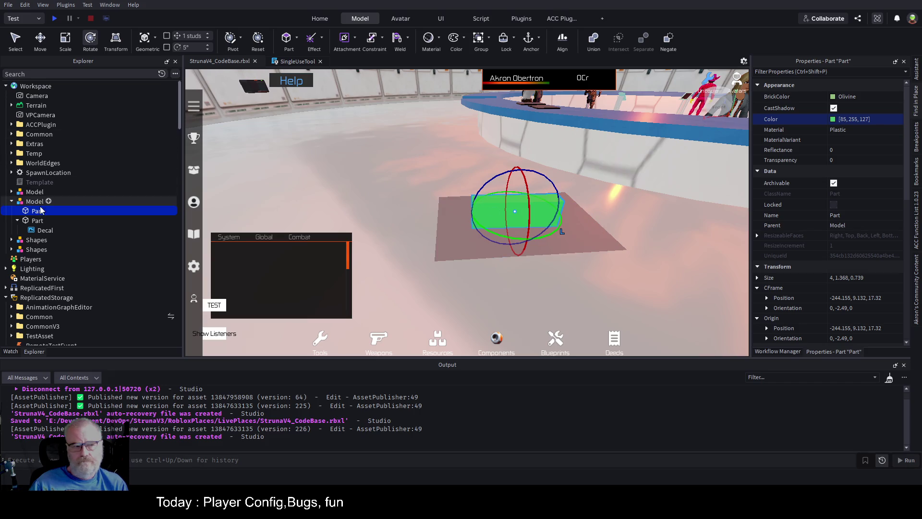
{"action": "left_click", "coordinate": [25, 201]}
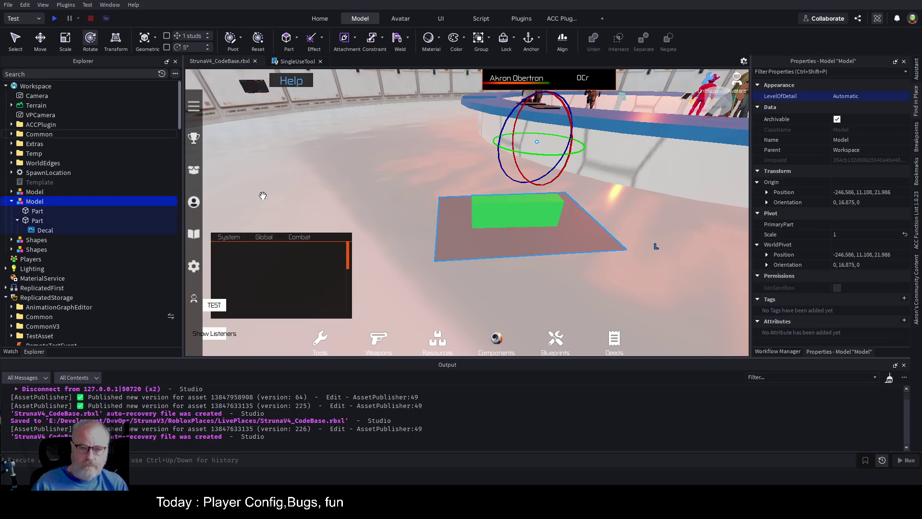
Delete the test model and focus on Common > Buildings > Outposts > OutpostWithApartments > OrbitalHabitat > Apartment
{"action": "key", "text": "Delete"}
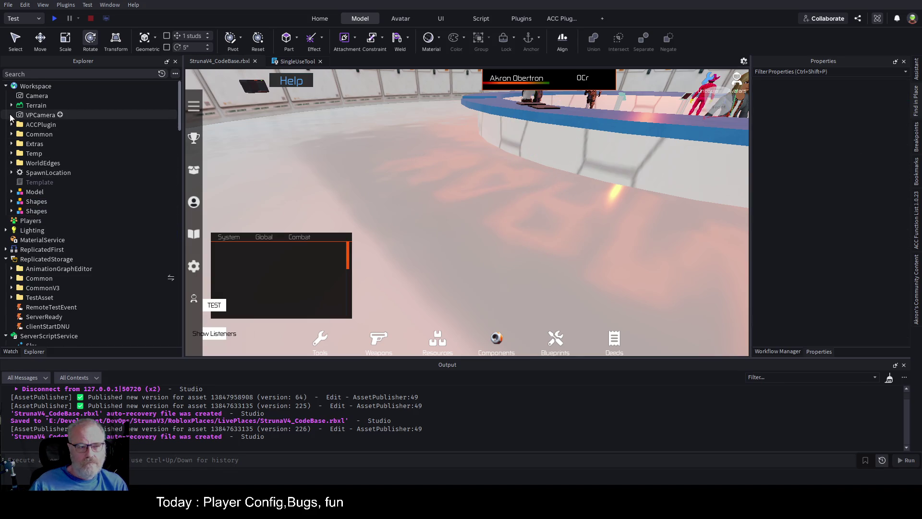
{"action": "left_click", "coordinate": [12, 134]}
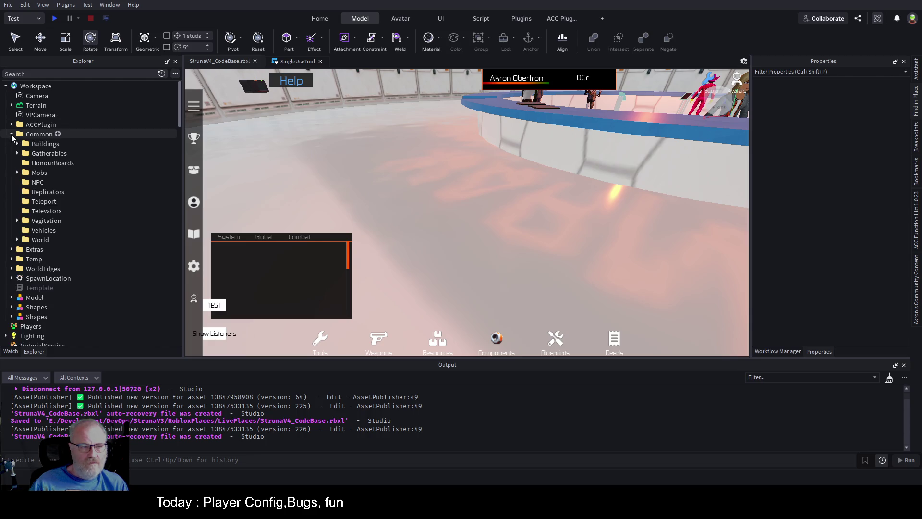
{"action": "left_click", "coordinate": [17, 144]}
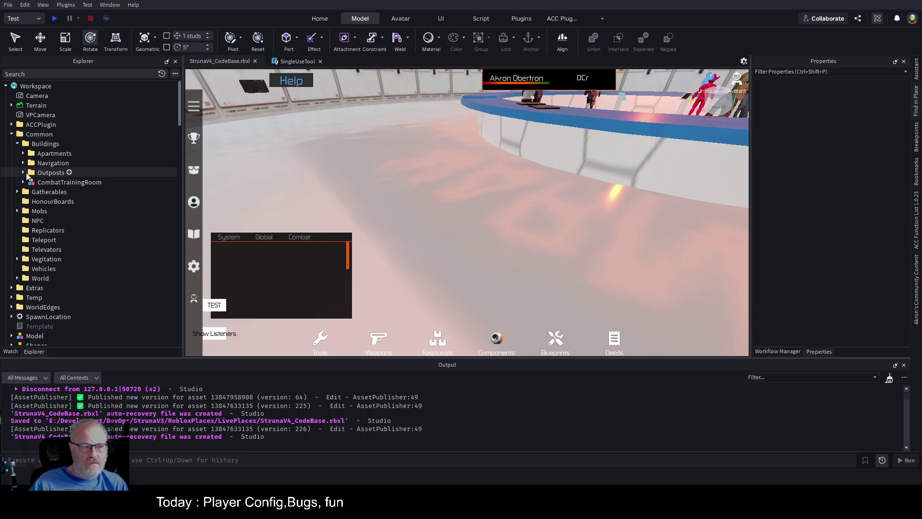
{"action": "left_click", "coordinate": [24, 173]}
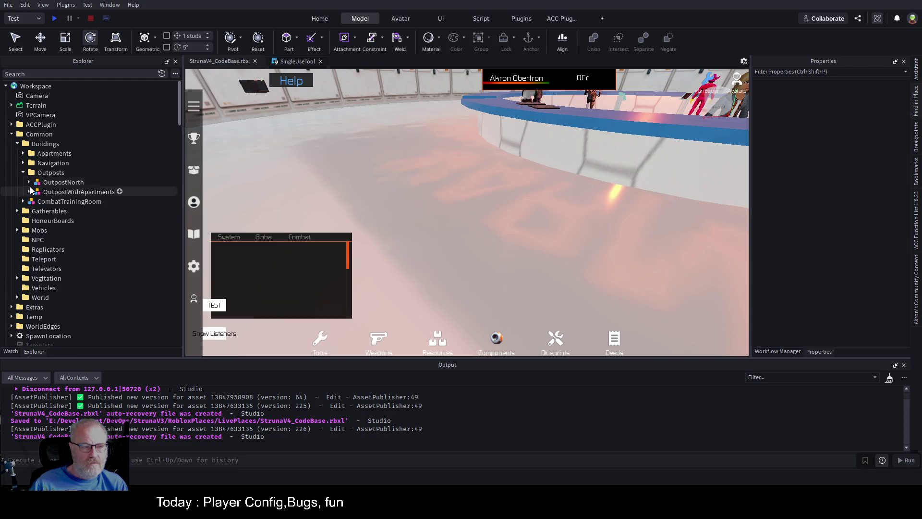
{"action": "left_click", "coordinate": [30, 192]}
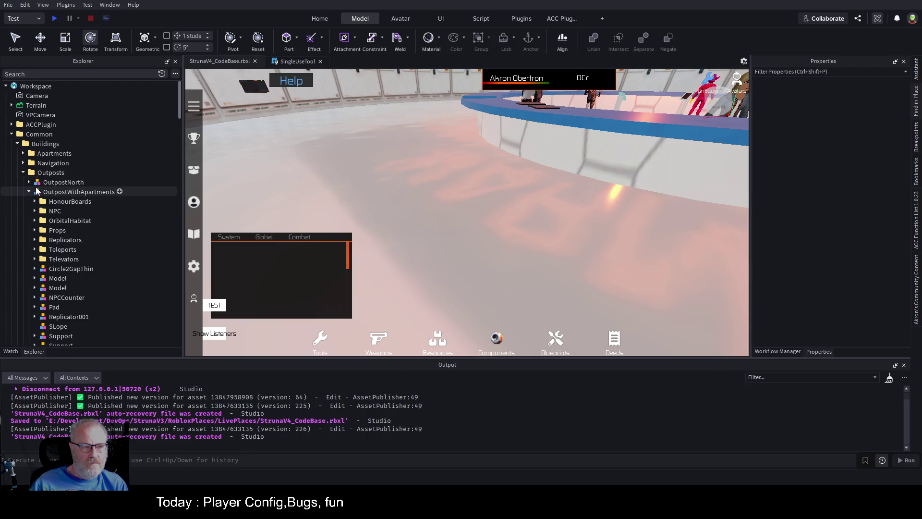
{"action": "left_click", "coordinate": [35, 220]}
{"action": "left_click", "coordinate": [64, 230]}
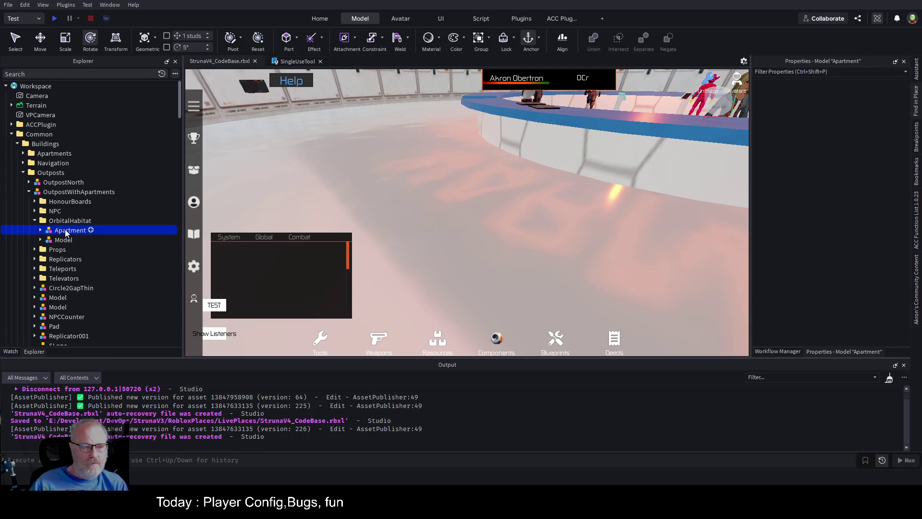
{"action": "key", "text": "f"}
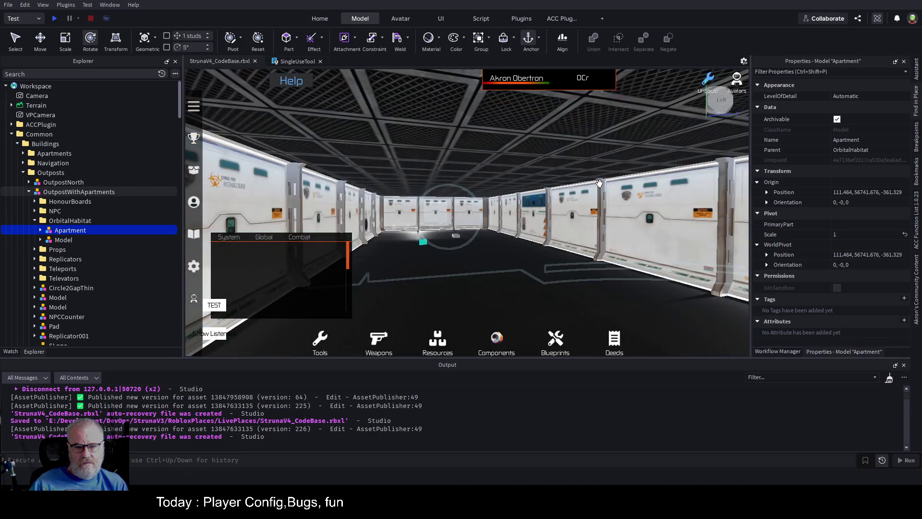
Select the Toothpaste-coloured 4 × 1 × 2 Part in Apartment and save StrunaV4_CodeBase.rbxl
{"action": "key", "text": "w"}
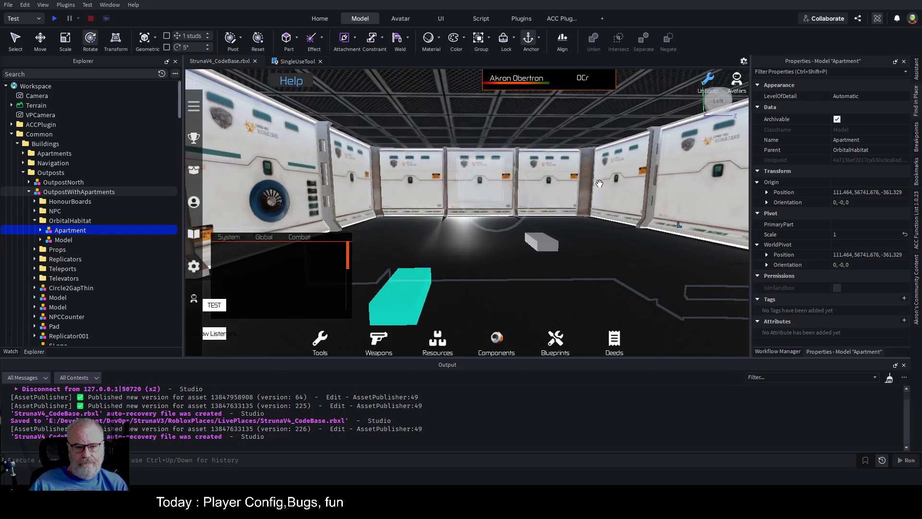
{"action": "left_click", "coordinate": [403, 278]}
{"action": "key", "text": "s"}
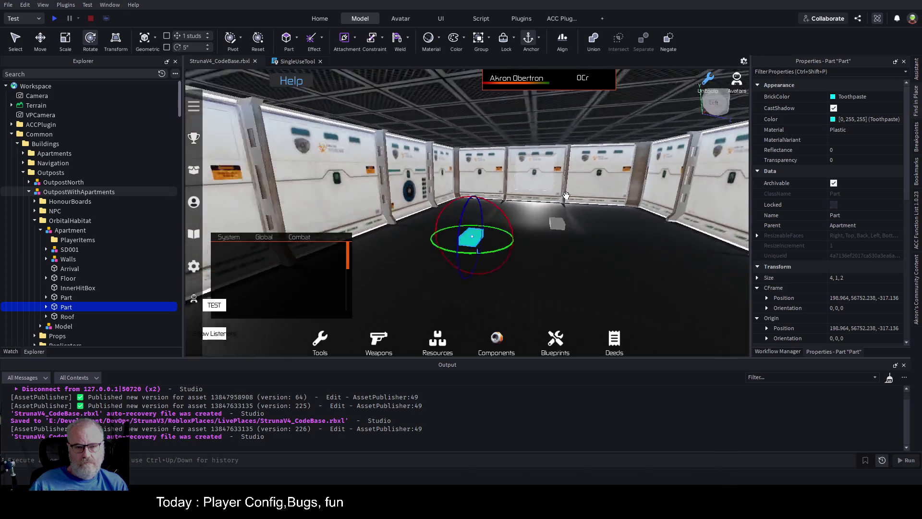
{"action": "key", "text": "a"}
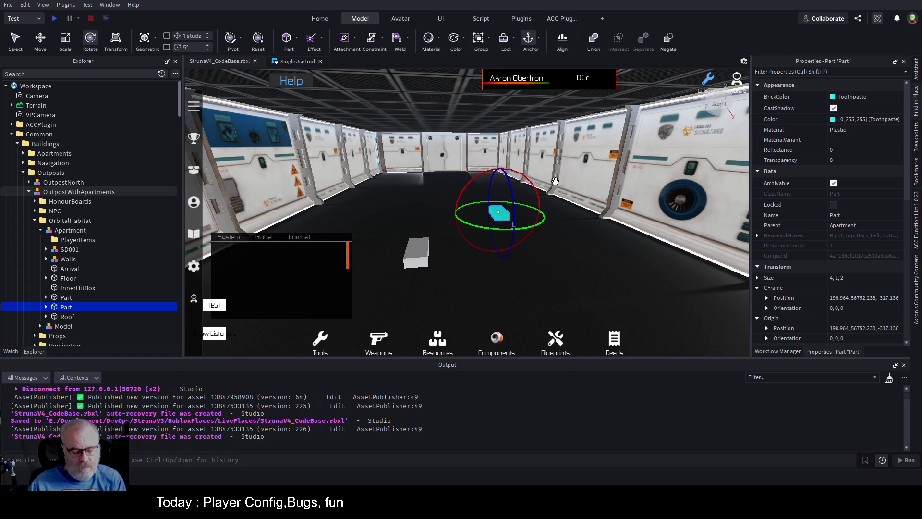
{"action": "key", "text": "ctrl+s"}
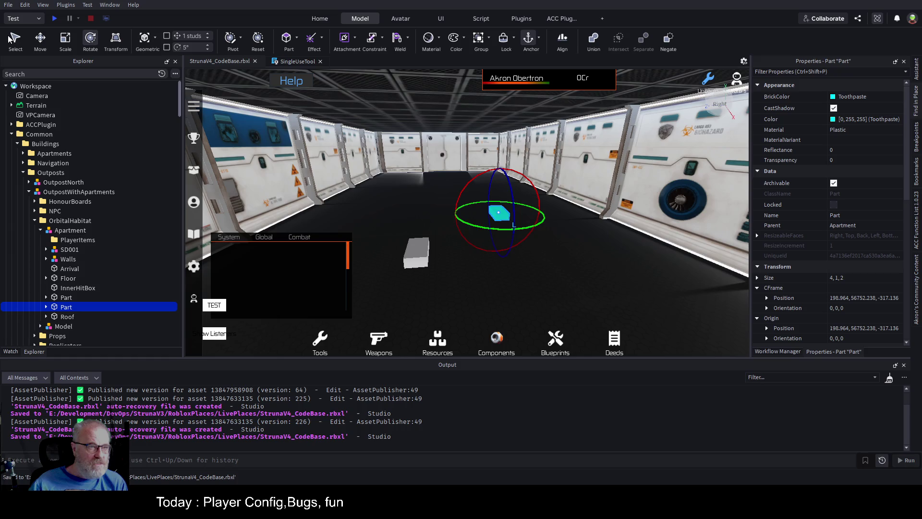